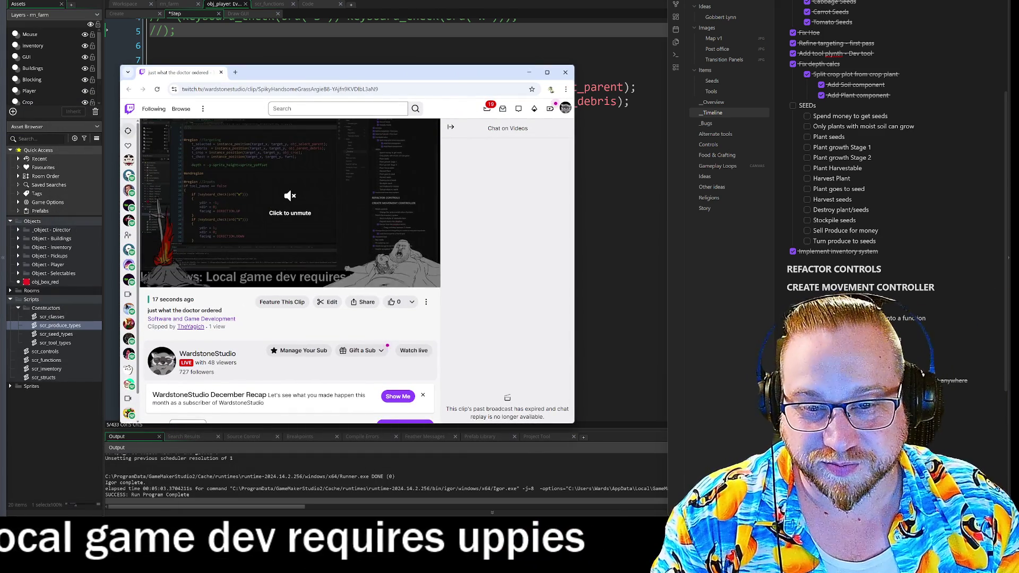
Unmute and watch the Twitch clip 'just what the doctor ordered', then close the browser.
{"action": "left_click", "coordinate": [162, 278]}
{"action": "triple_click", "coordinate": [162, 278]}
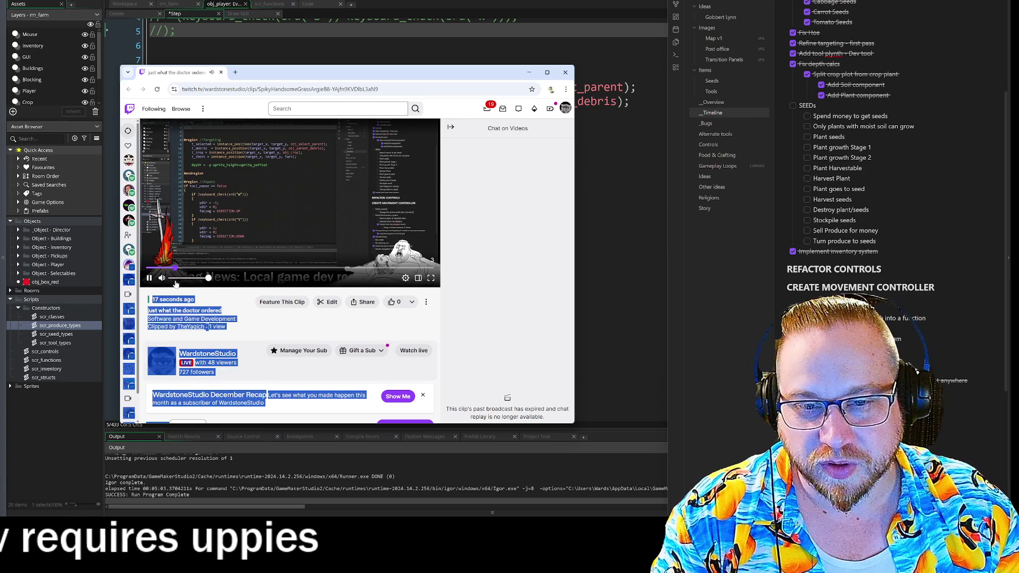
{"action": "left_click", "coordinate": [253, 313]}
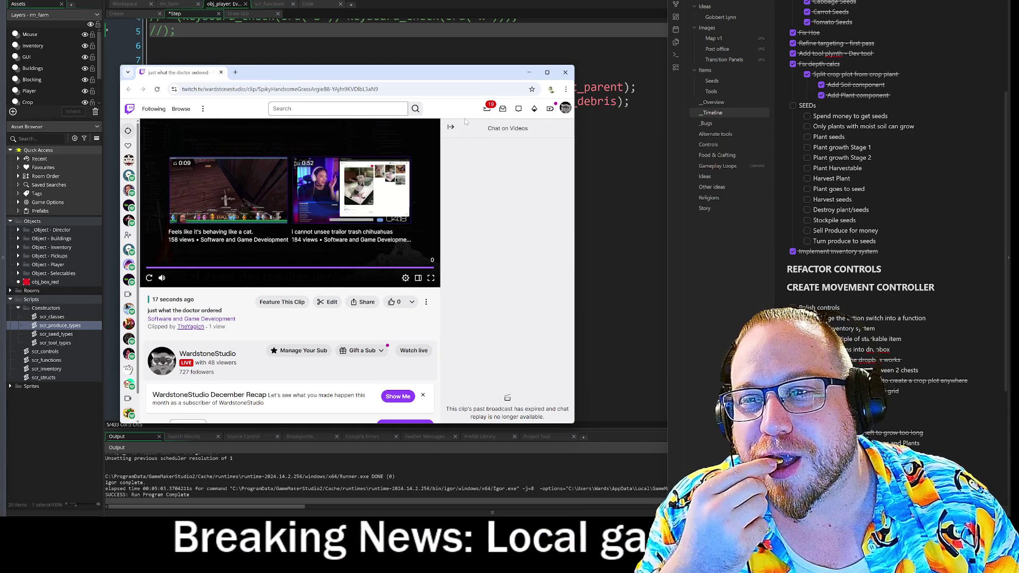
{"action": "left_click", "coordinate": [565, 72]}
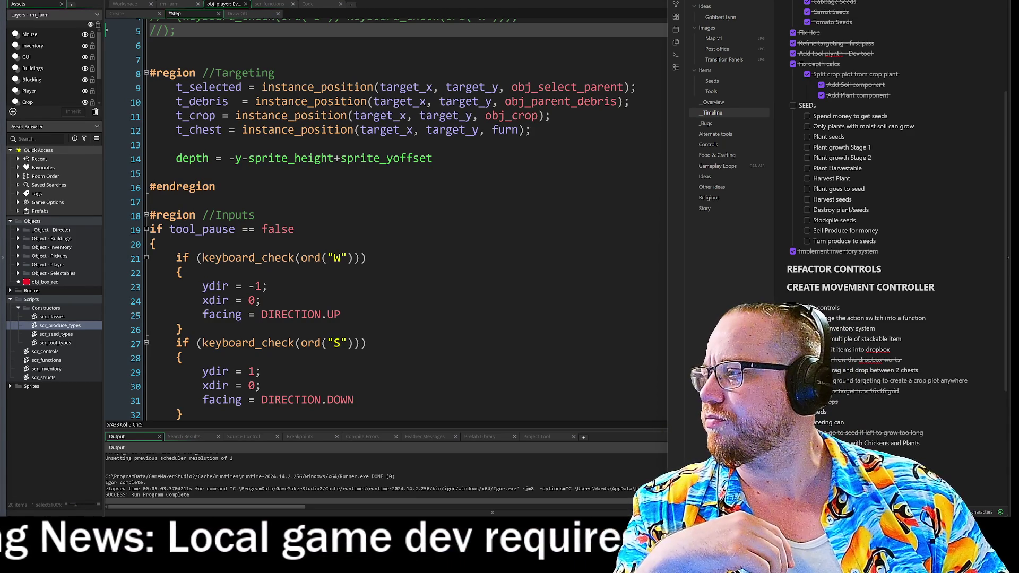
{"action": "key", "text": "alt+Tab"}
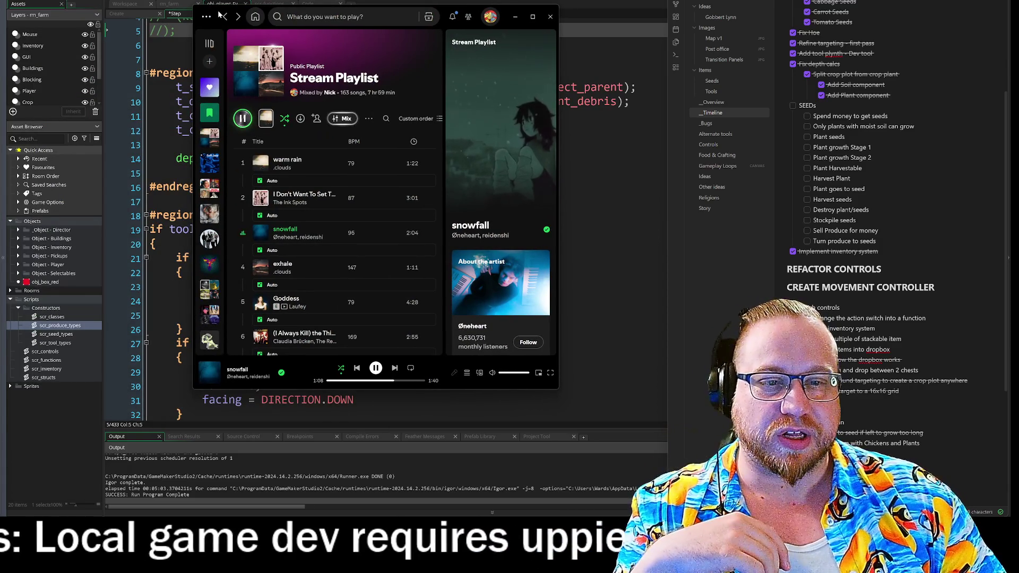
{"action": "key", "text": "alt+Tab"}
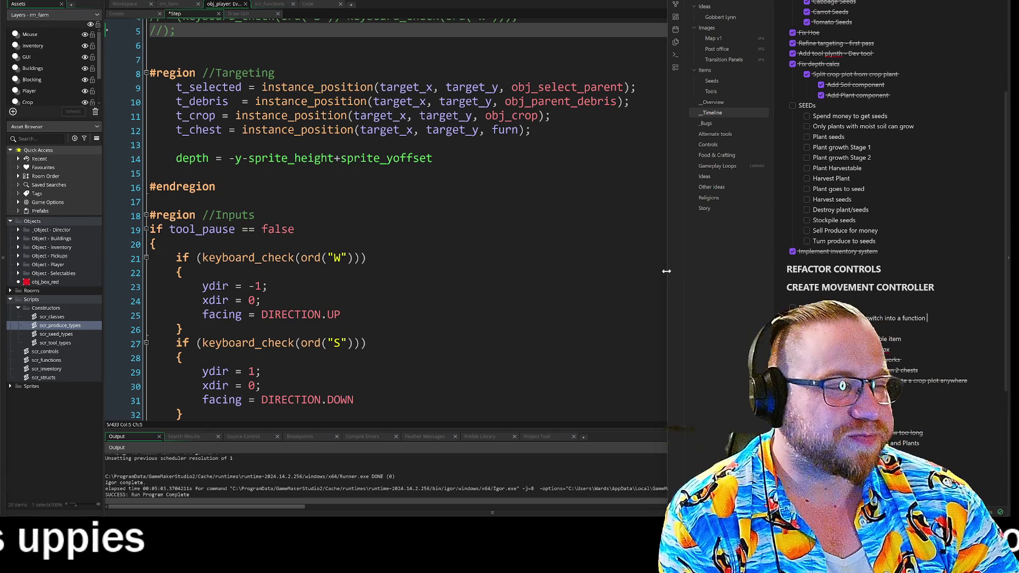
Widen the Obsidian notes pane and untick the 'Debris generation' task to reopen it.
{"action": "left_click_drag", "start_coordinate": [667, 271], "coordinate": [647, 275]}
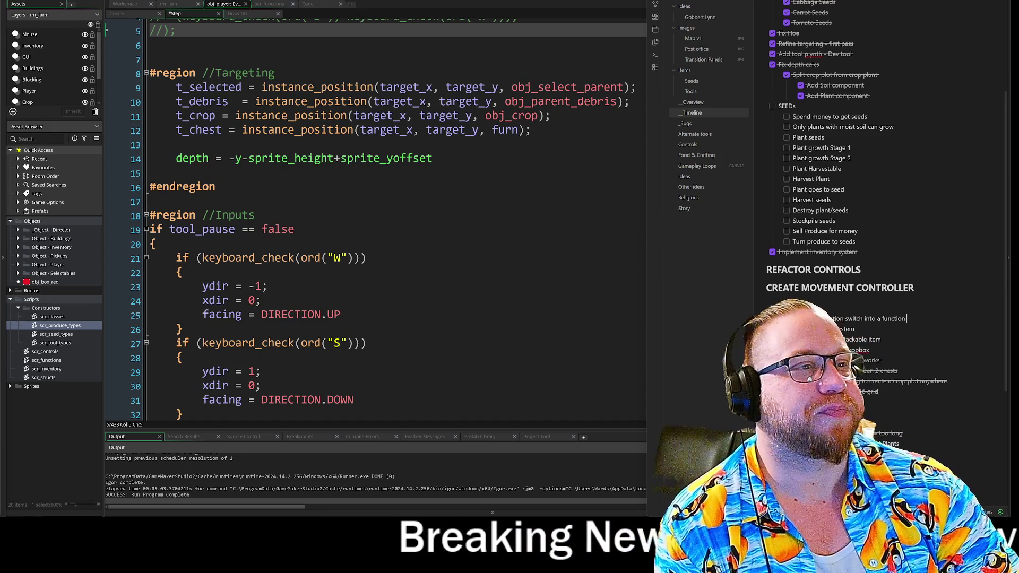
{"action": "scroll", "coordinate": [789, 240], "scroll_direction": "up", "scroll_amount": 3}
{"action": "left_click_drag", "start_coordinate": [837, 233], "coordinate": [864, 243]}
{"action": "left_click", "coordinate": [869, 253]}
{"action": "scroll", "coordinate": [869, 253], "scroll_direction": "down", "scroll_amount": 4}
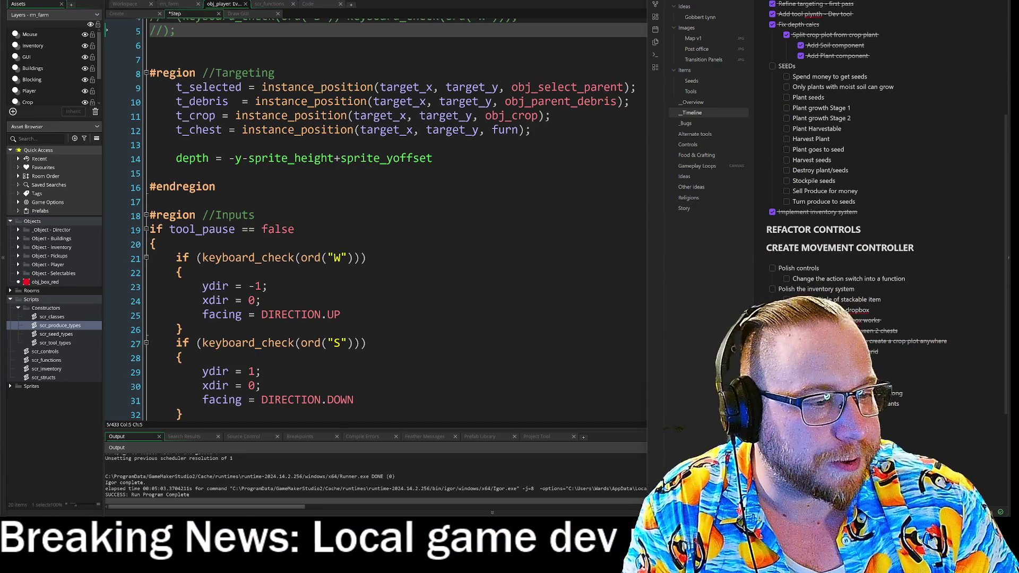
{"action": "scroll", "coordinate": [869, 253], "scroll_direction": "up", "scroll_amount": 4}
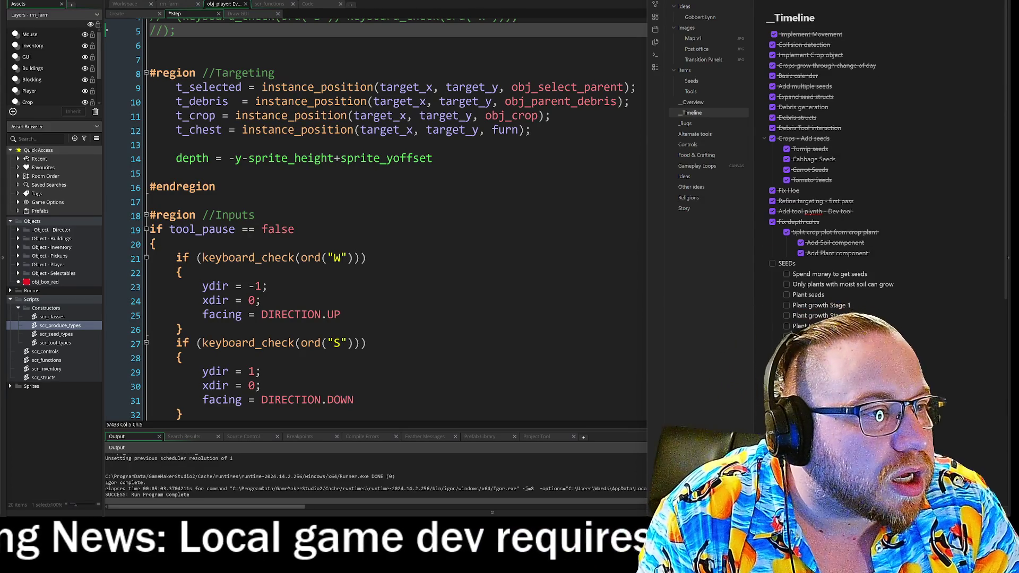
{"action": "left_click", "coordinate": [774, 107]}
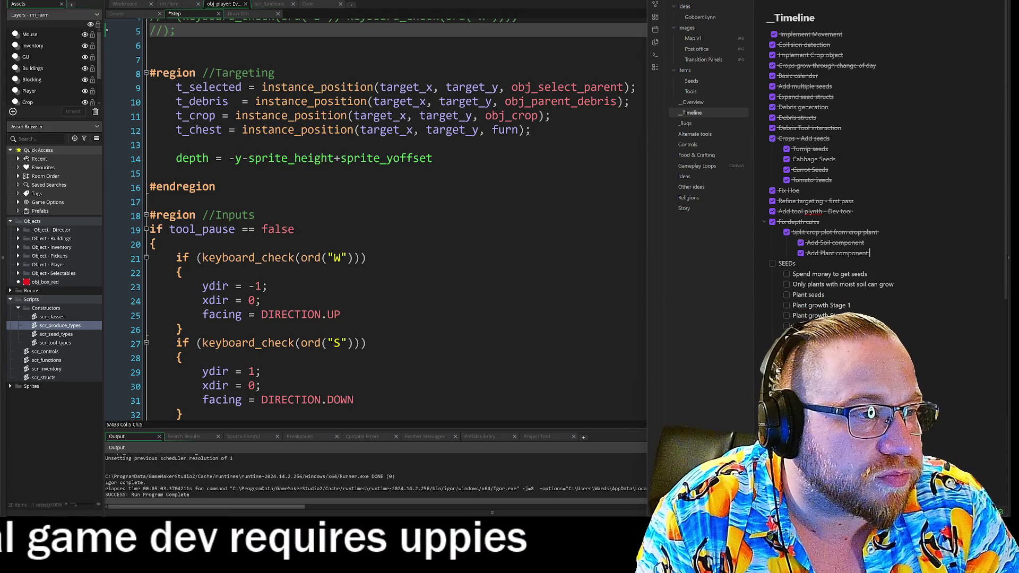
Add a to-do 'Redo debris generation' below 'Implement inventory system', then return to GameMaker.
{"action": "scroll", "coordinate": [868, 212], "scroll_direction": "down", "scroll_amount": 4}
{"action": "left_click", "coordinate": [874, 229]}
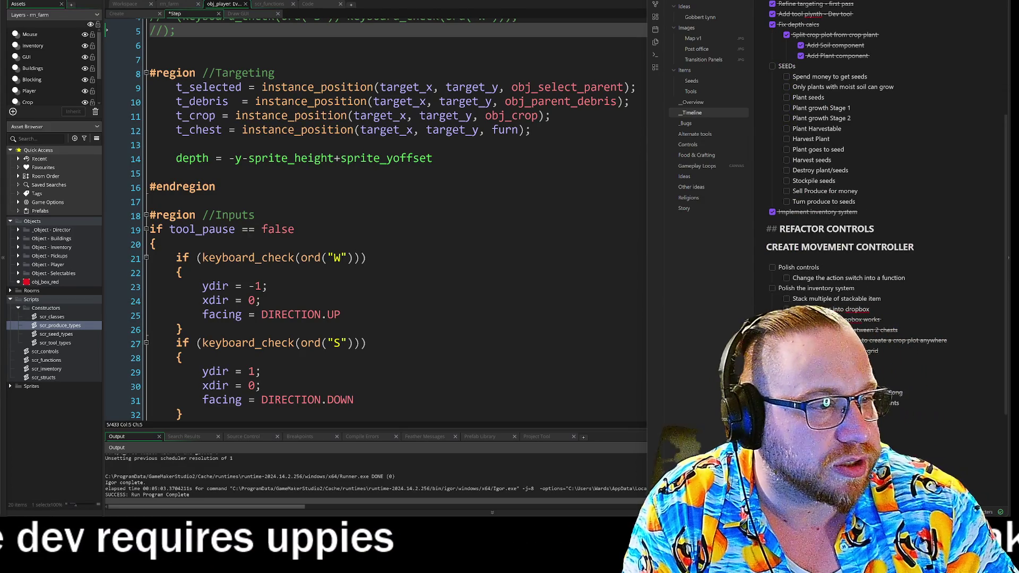
{"action": "left_click", "coordinate": [857, 211]}
{"action": "key", "text": "Return"}
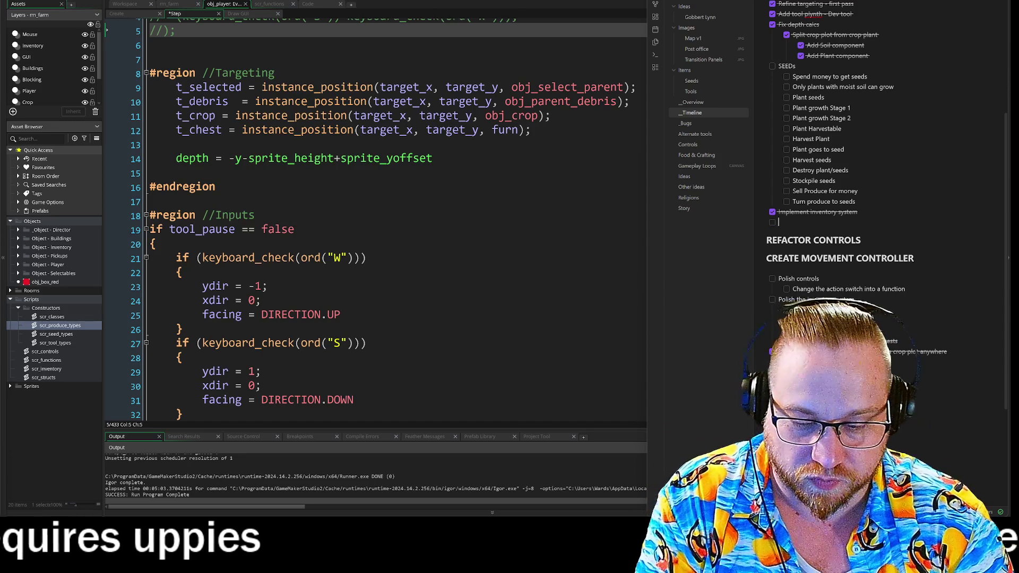
{"action": "type", "text": "Redo debr"}
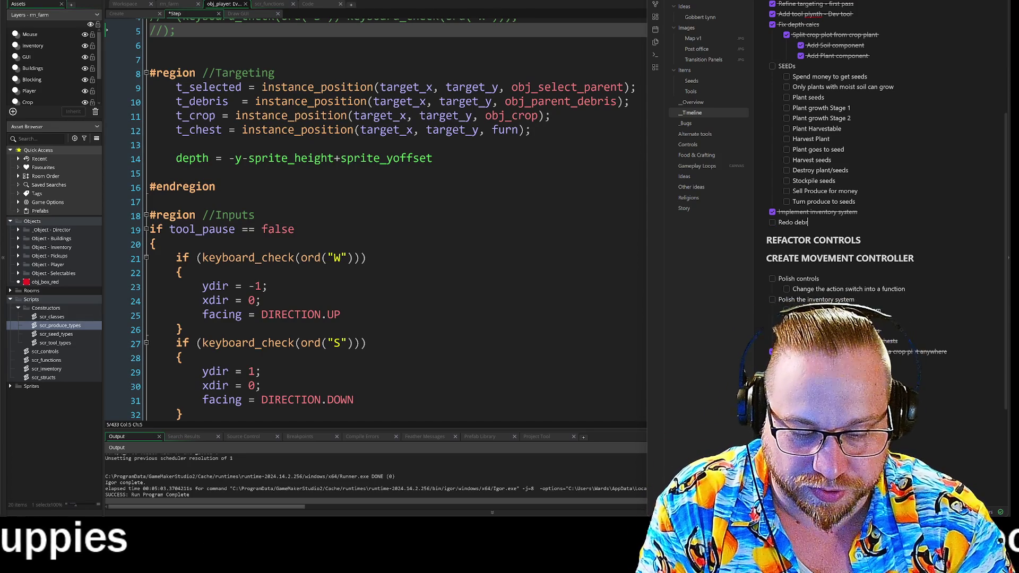
{"action": "type", "text": "is generatio"}
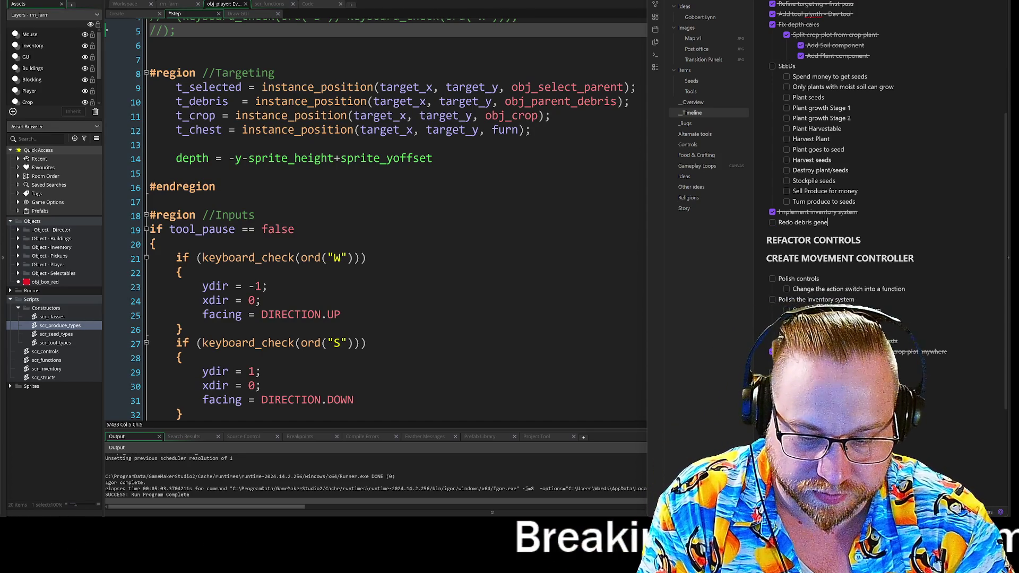
{"action": "type", "text": "n"}
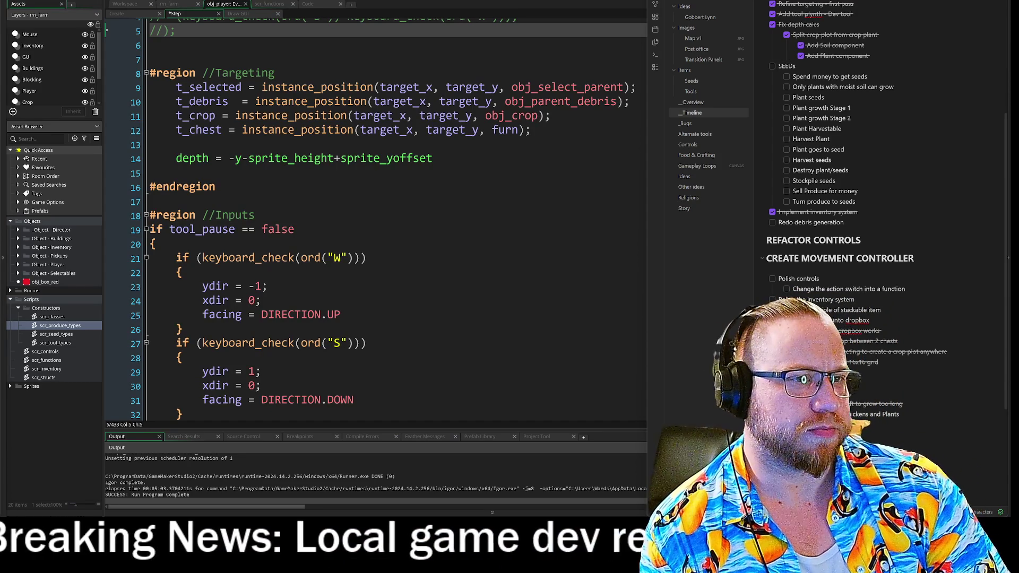
{"action": "scroll", "coordinate": [880, 212], "scroll_direction": "down", "scroll_amount": 3}
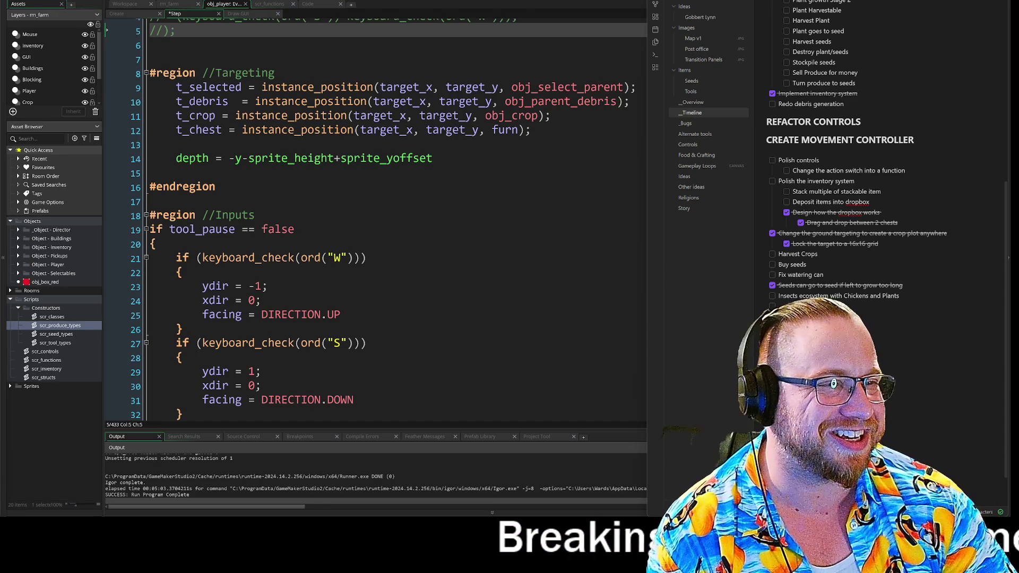
{"action": "scroll", "coordinate": [875, 159], "scroll_direction": "up", "scroll_amount": 10}
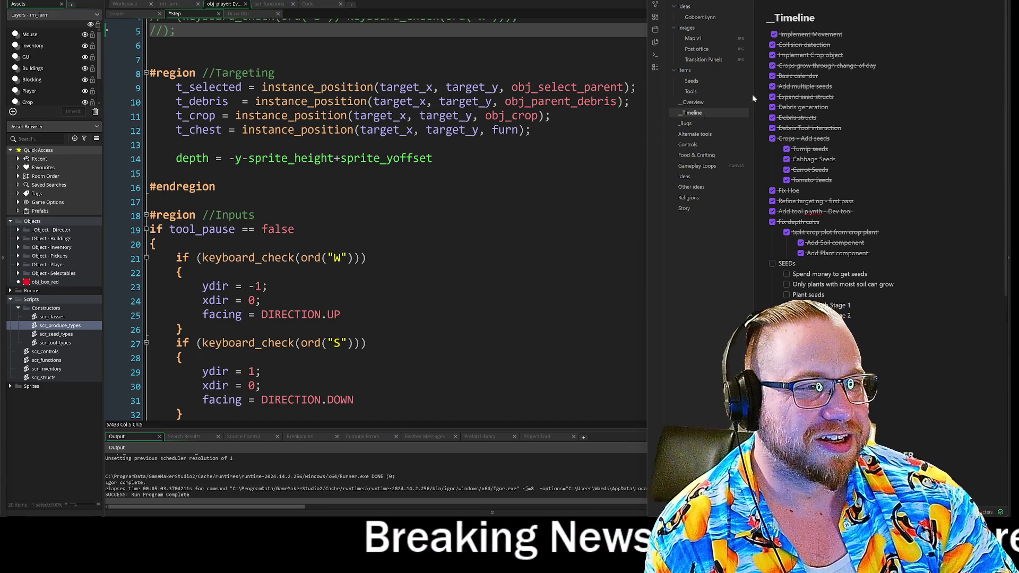
{"action": "key", "text": "alt+Tab"}
Read obj_player's Step code down to the Movement switch, expanding and refolding the Direction region.
{"action": "left_click", "coordinate": [433, 158]}
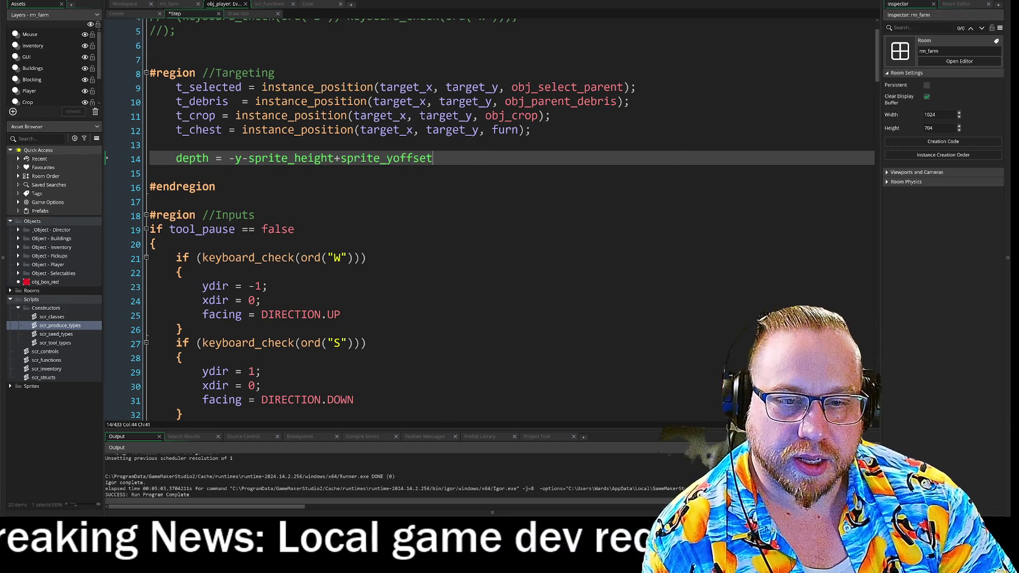
{"action": "scroll", "coordinate": [344, 159], "scroll_direction": "down", "scroll_amount": 3}
{"action": "scroll", "coordinate": [491, 223], "scroll_direction": "down", "scroll_amount": 2}
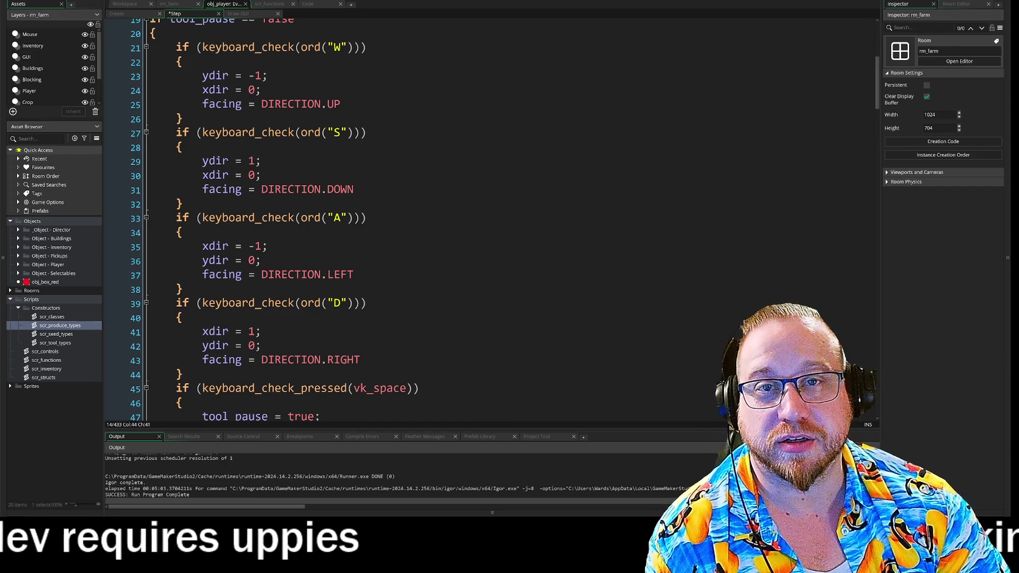
{"action": "scroll", "coordinate": [109, 222], "scroll_direction": "down", "scroll_amount": 7}
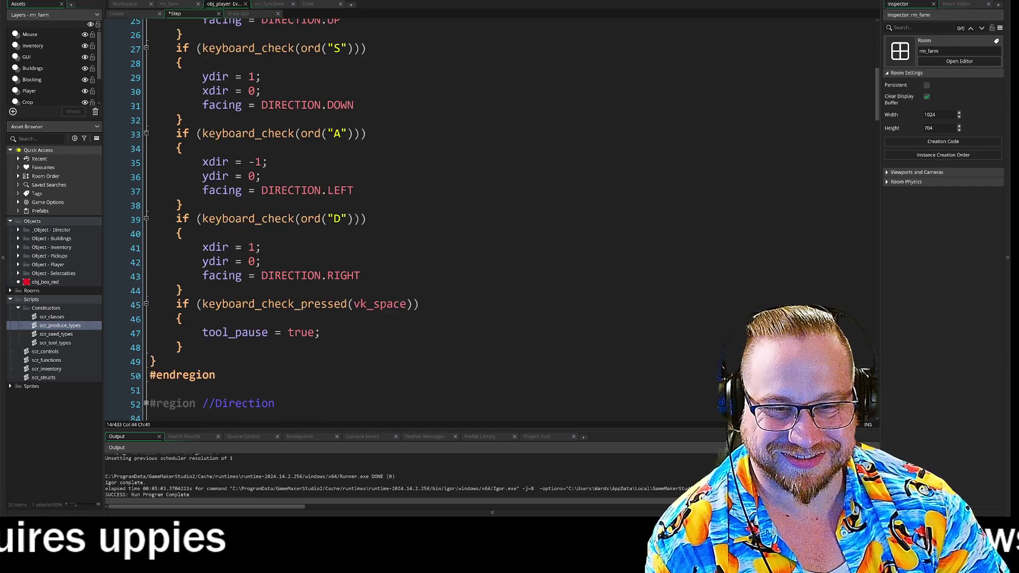
{"action": "left_click", "coordinate": [145, 193]}
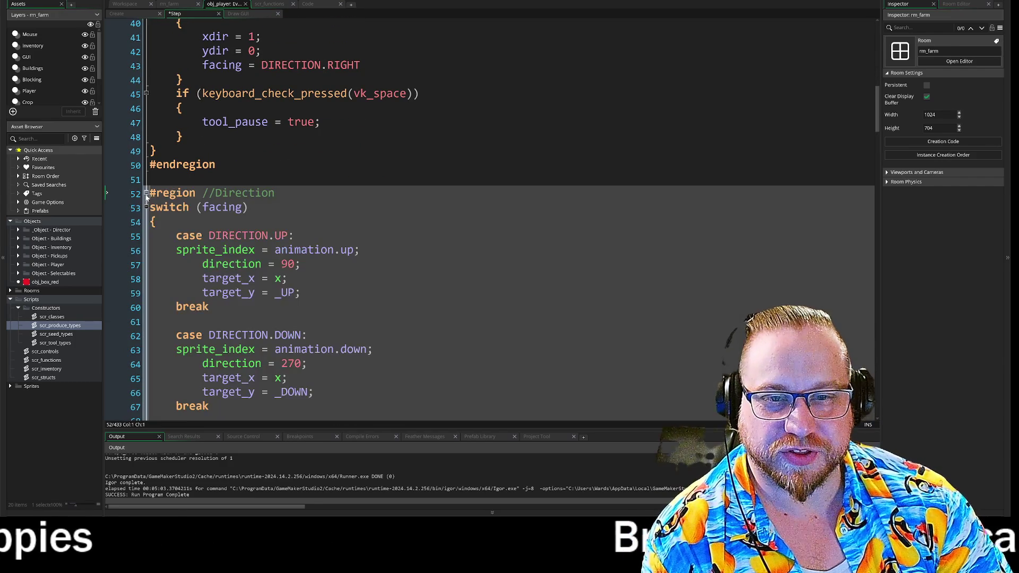
{"action": "scroll", "coordinate": [143, 195], "scroll_direction": "down", "scroll_amount": 3}
{"action": "scroll", "coordinate": [119, 79], "scroll_direction": "down", "scroll_amount": 2}
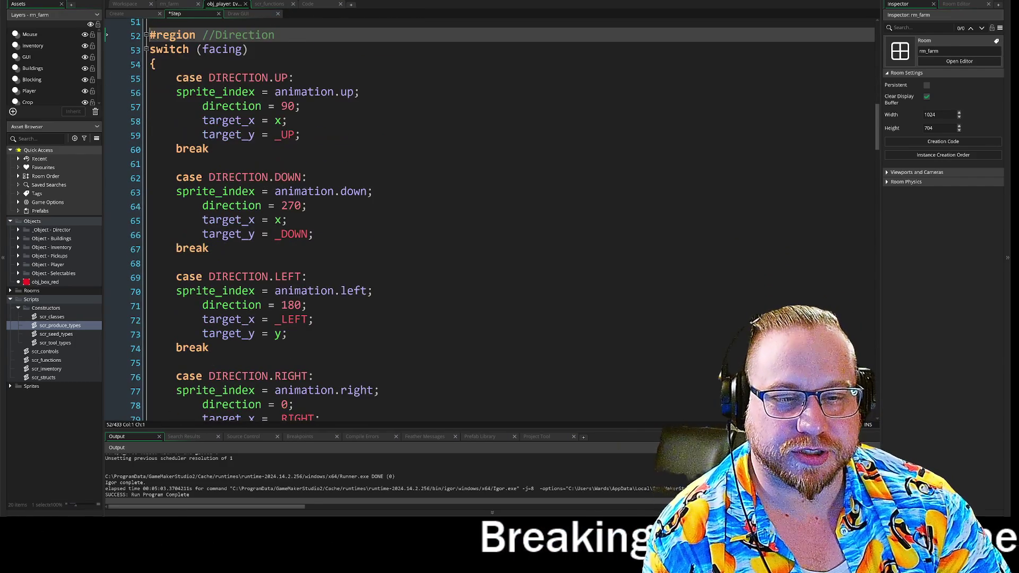
{"action": "scroll", "coordinate": [119, 78], "scroll_direction": "up", "scroll_amount": 2}
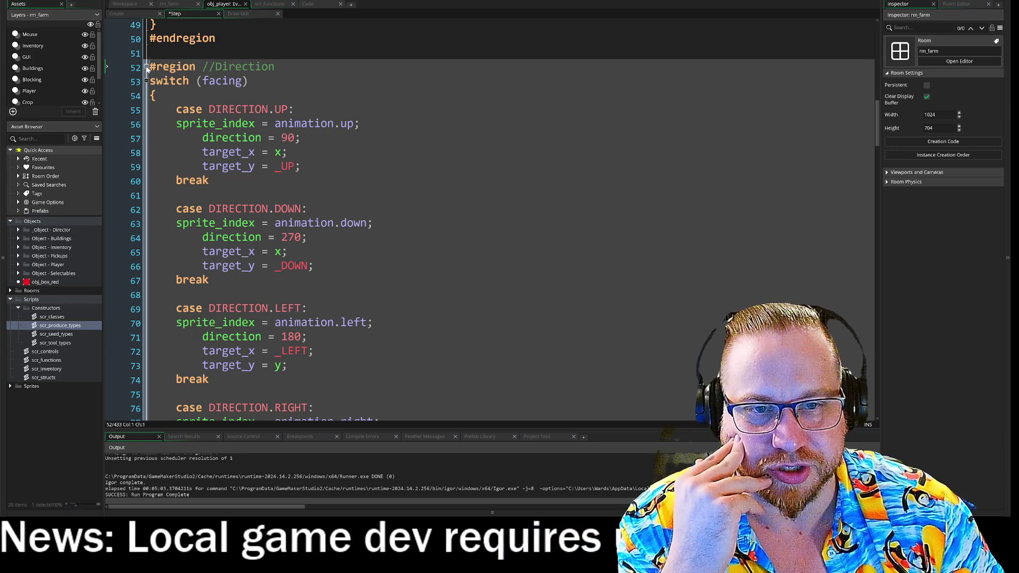
{"action": "left_click", "coordinate": [147, 67]}
{"action": "scroll", "coordinate": [147, 67], "scroll_direction": "down", "scroll_amount": 2}
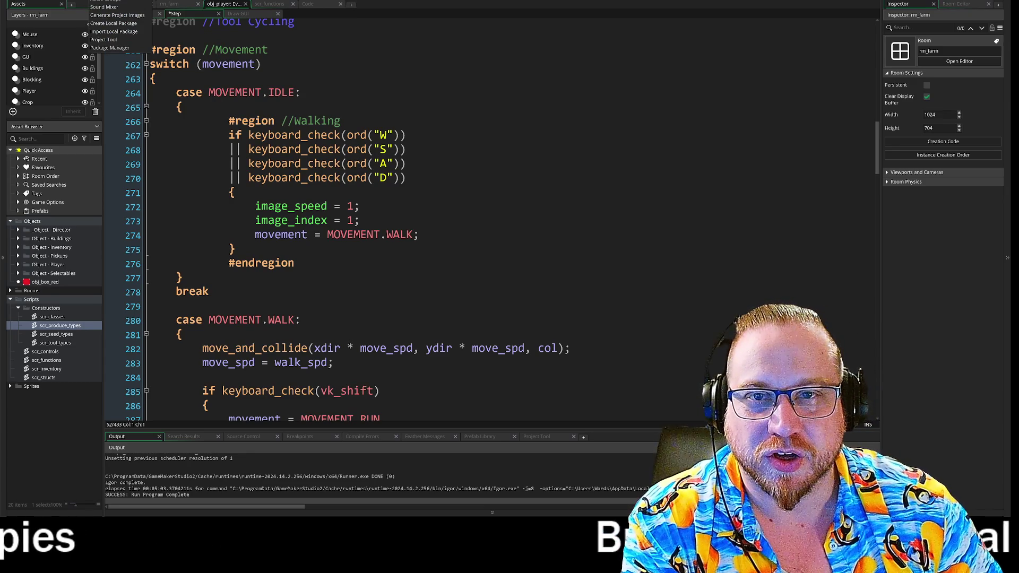
Review the Step event's WASD input code and its DIRECTION.UP and DIRECTION.DOWN facing assignments.
{"action": "key", "text": "Left"}
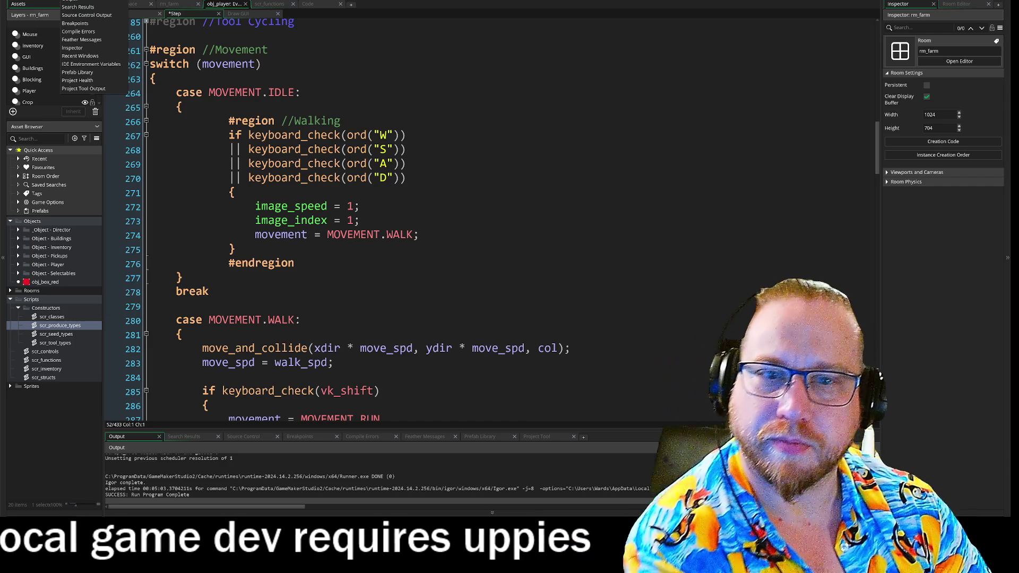
{"action": "left_click", "coordinate": [360, 206]}
{"action": "scroll", "coordinate": [488, 223], "scroll_direction": "up", "scroll_amount": 12}
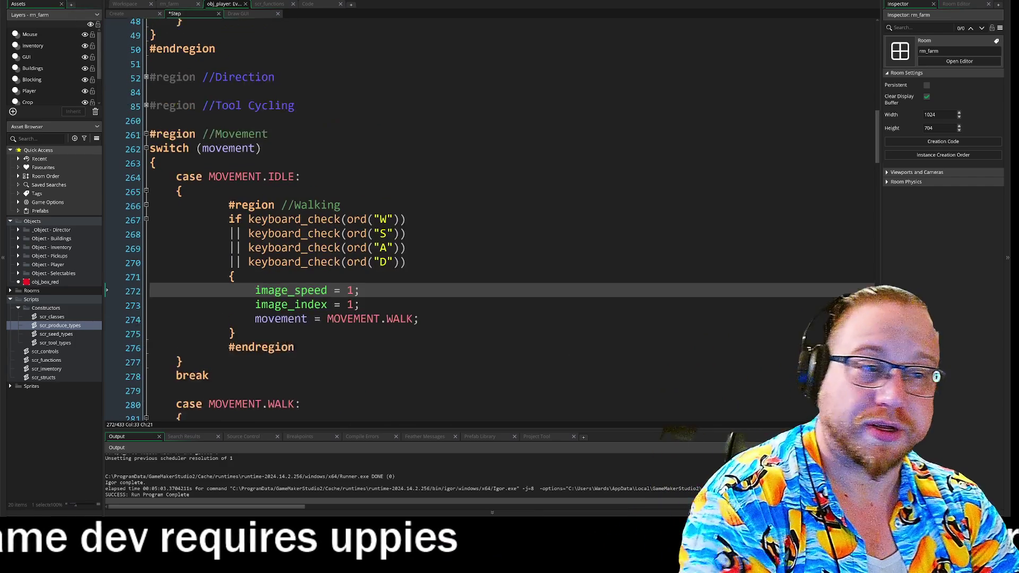
{"action": "scroll", "coordinate": [488, 223], "scroll_direction": "up", "scroll_amount": 5}
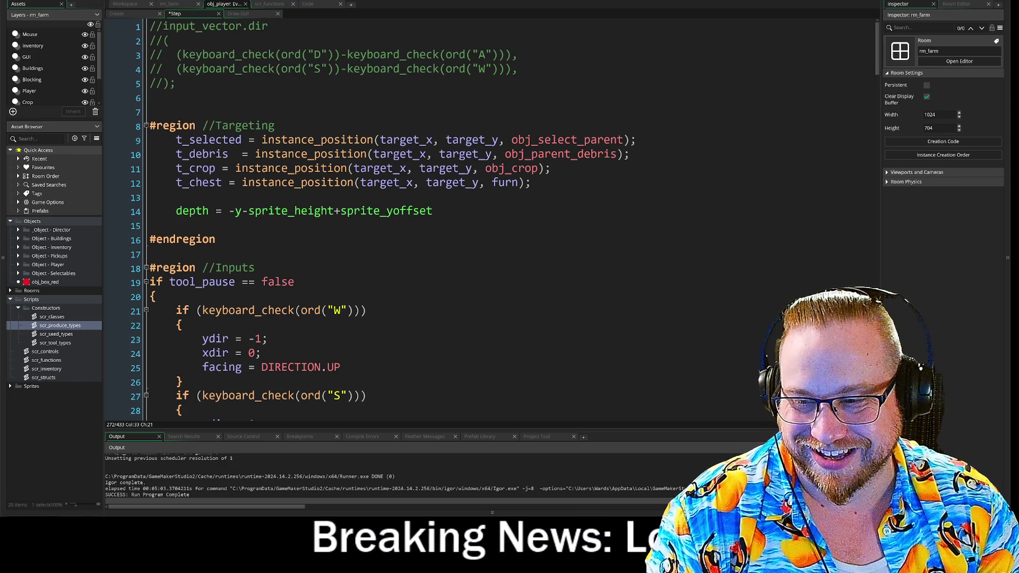
{"action": "scroll", "coordinate": [525, 223], "scroll_direction": "down", "scroll_amount": 2}
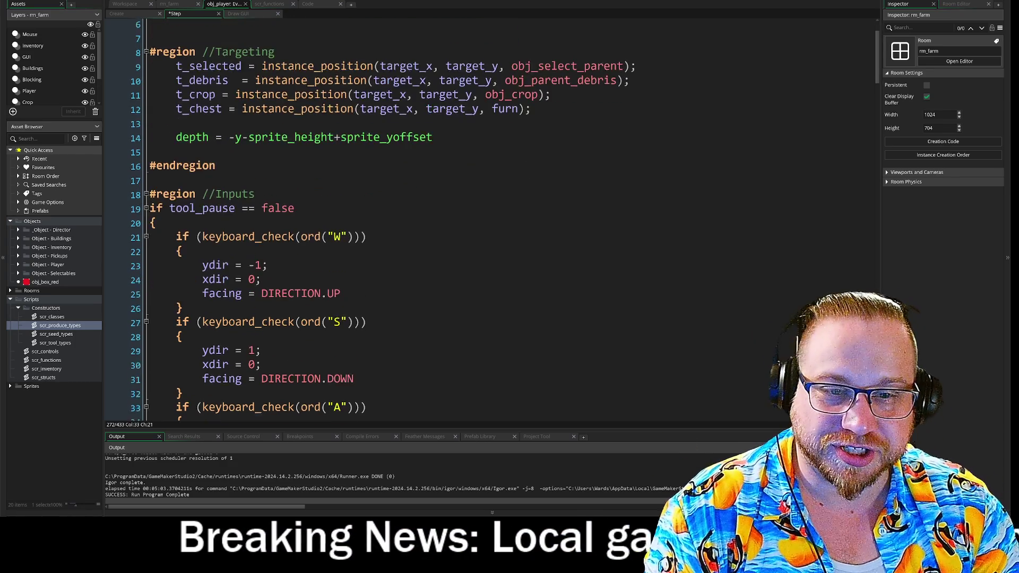
{"action": "scroll", "coordinate": [379, 220], "scroll_direction": "down", "scroll_amount": 4}
{"action": "scroll", "coordinate": [379, 220], "scroll_direction": "up", "scroll_amount": 1}
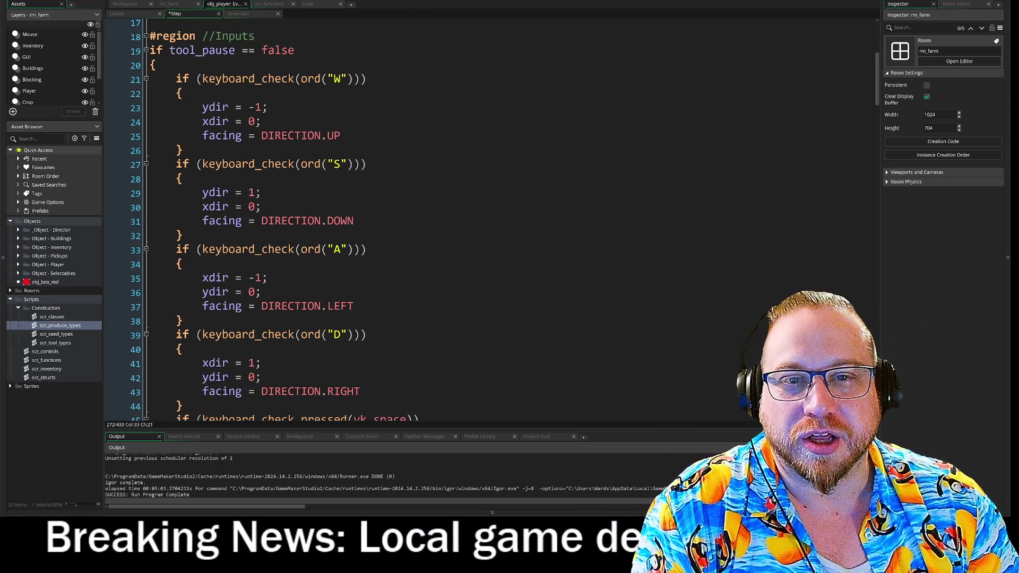
{"action": "scroll", "coordinate": [379, 220], "scroll_direction": "down", "scroll_amount": 1}
{"action": "mouse_move", "coordinate": [175, 57]}
{"action": "left_mouse_down"}
{"action": "mouse_move", "coordinate": [268, 87]}
{"action": "mouse_move", "coordinate": [361, 372]}
{"action": "left_mouse_up"}
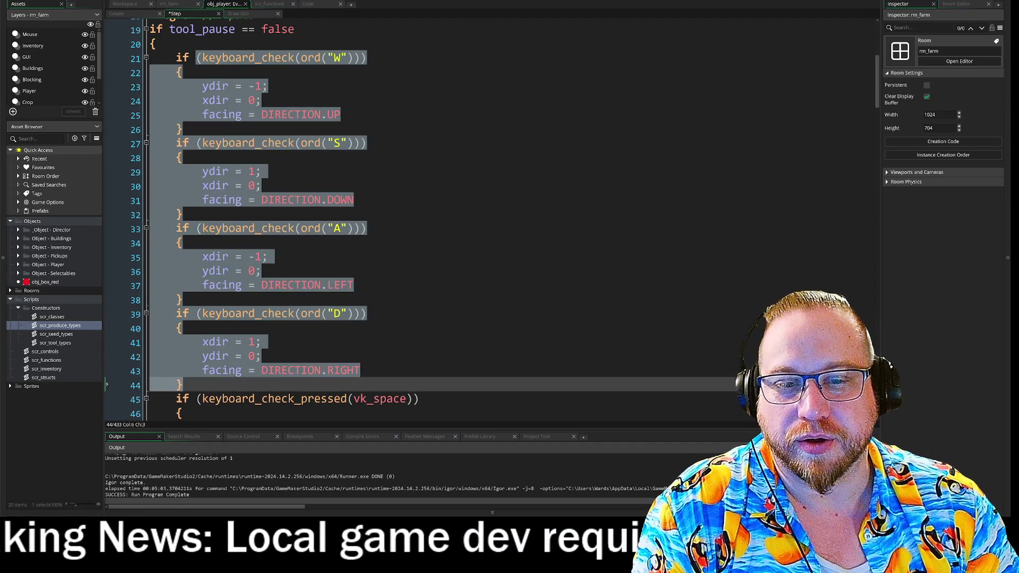
{"action": "left_click", "coordinate": [367, 313]}
{"action": "left_click", "coordinate": [314, 114]}
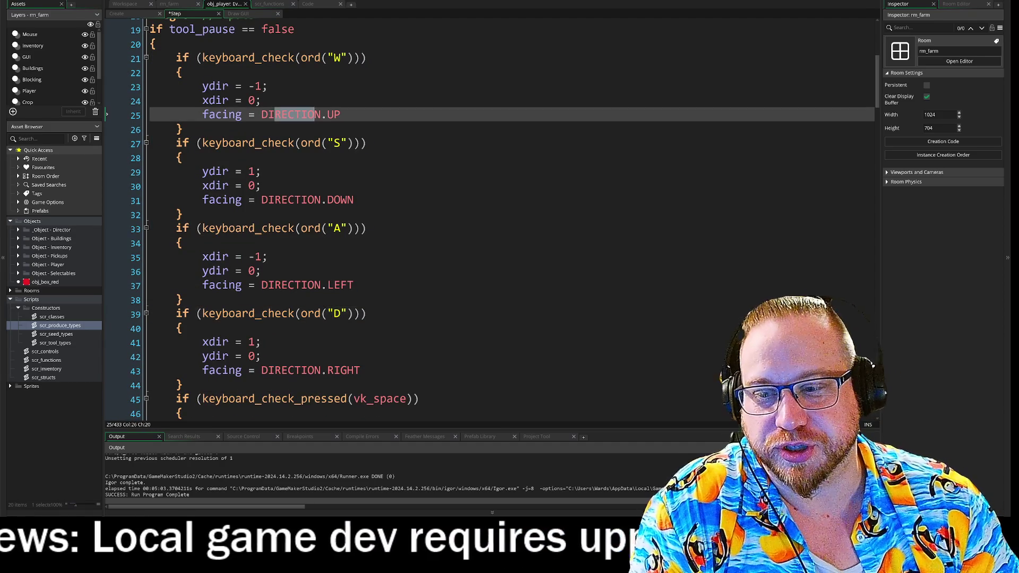
{"action": "left_click_drag", "start_coordinate": [261, 200], "coordinate": [353, 200]}
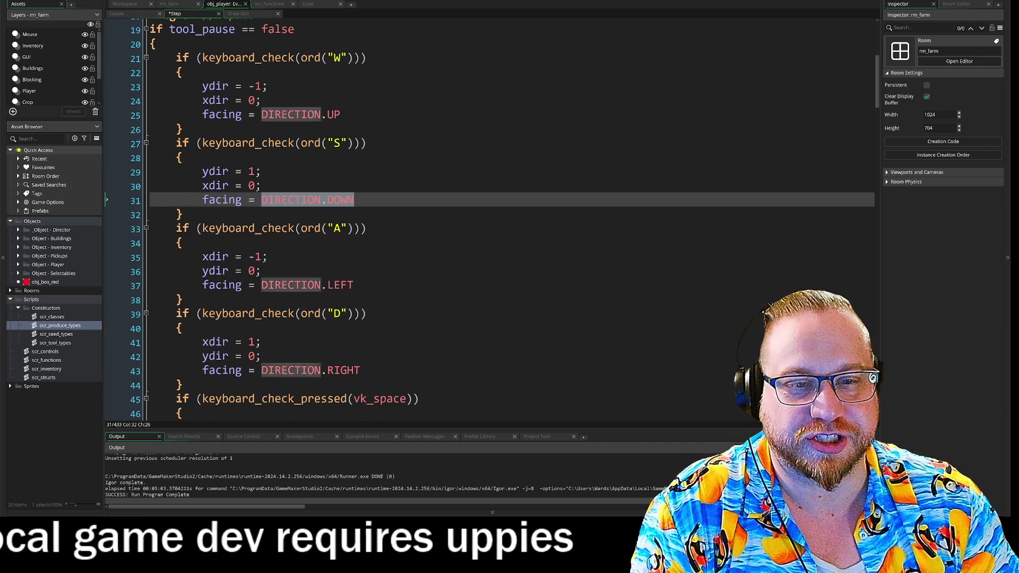
{"action": "left_click", "coordinate": [354, 199]}
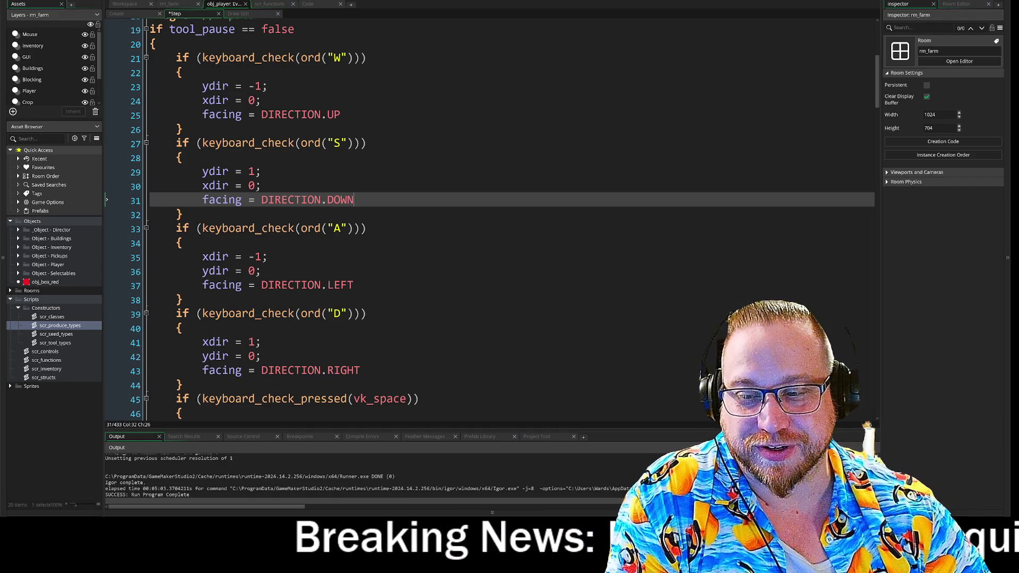
Expand the collapsed Direction region and review its Walking check code.
{"action": "scroll", "coordinate": [491, 219], "scroll_direction": "down", "scroll_amount": 2}
{"action": "scroll", "coordinate": [489, 217], "scroll_direction": "down", "scroll_amount": 5}
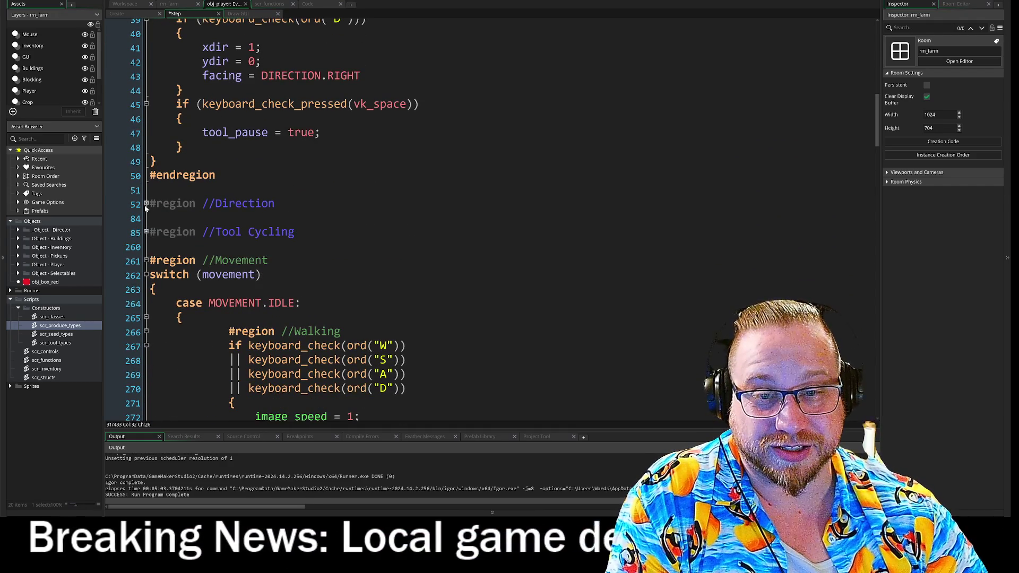
{"action": "left_click", "coordinate": [147, 203]}
{"action": "scroll", "coordinate": [147, 204], "scroll_direction": "down", "scroll_amount": 3}
{"action": "scroll", "coordinate": [492, 220], "scroll_direction": "down", "scroll_amount": 7}
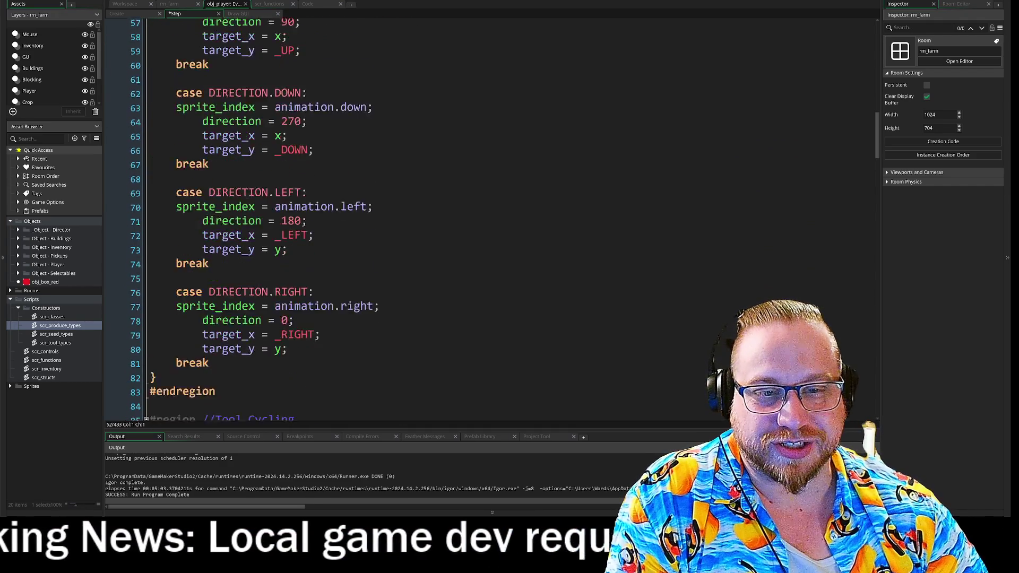
{"action": "scroll", "coordinate": [345, 217], "scroll_direction": "down", "scroll_amount": 10}
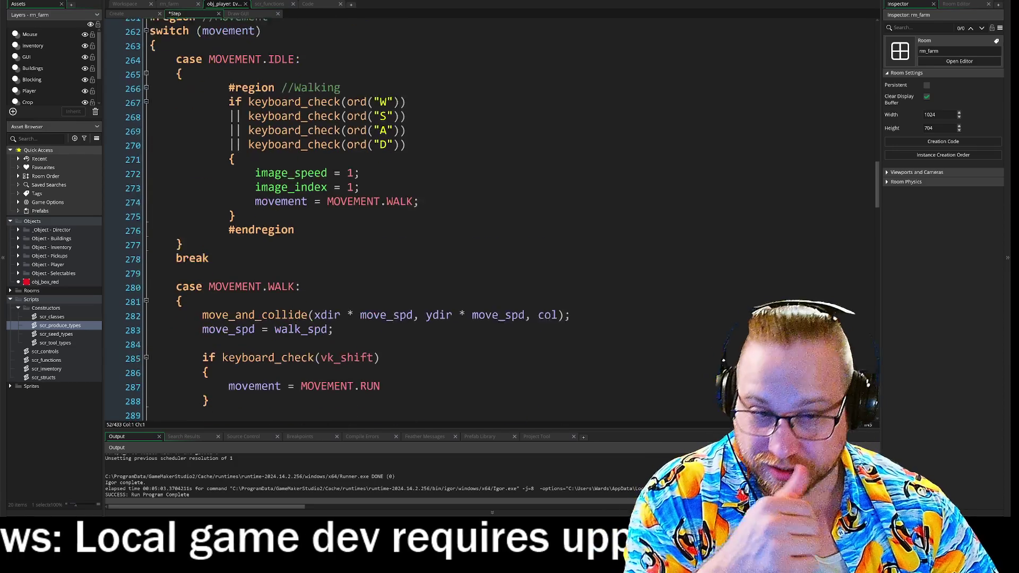
{"action": "scroll", "coordinate": [345, 218], "scroll_direction": "up", "scroll_amount": 4}
{"action": "scroll", "coordinate": [345, 218], "scroll_direction": "up", "scroll_amount": 5}
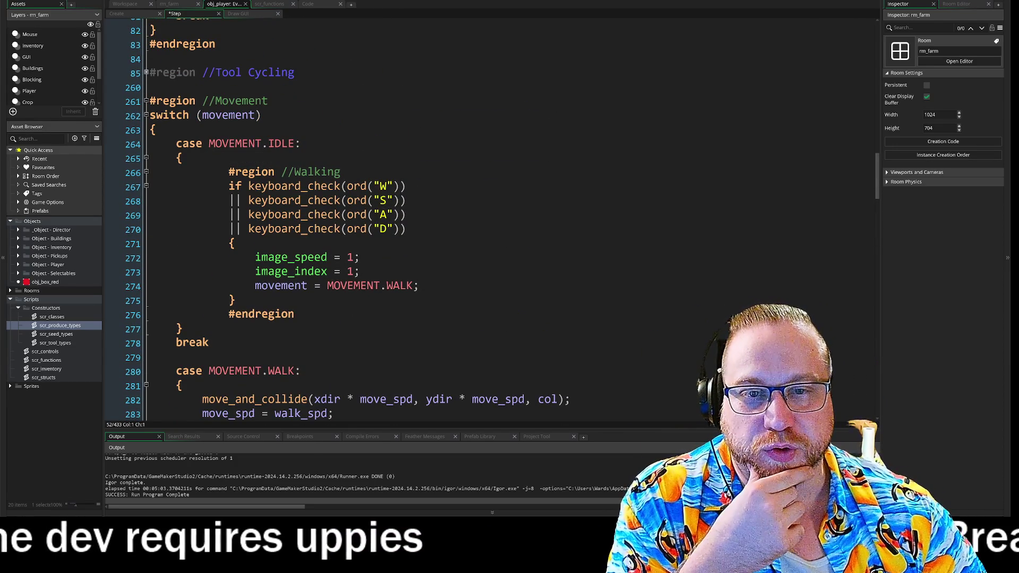
{"action": "mouse_move", "coordinate": [150, 116]}
{"action": "left_mouse_down"}
{"action": "mouse_move", "coordinate": [262, 117]}
{"action": "mouse_move", "coordinate": [420, 286]}
{"action": "left_mouse_up"}
{"action": "left_click", "coordinate": [459, 241]}
{"action": "scroll", "coordinate": [458, 241], "scroll_direction": "down", "scroll_amount": 2}
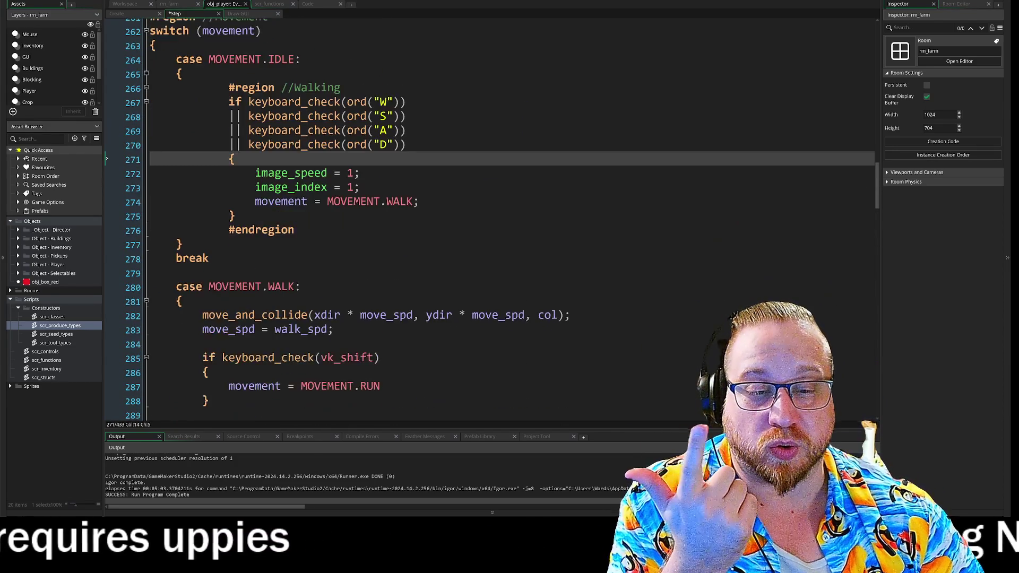
{"action": "scroll", "coordinate": [458, 235], "scroll_direction": "down", "scroll_amount": 6}
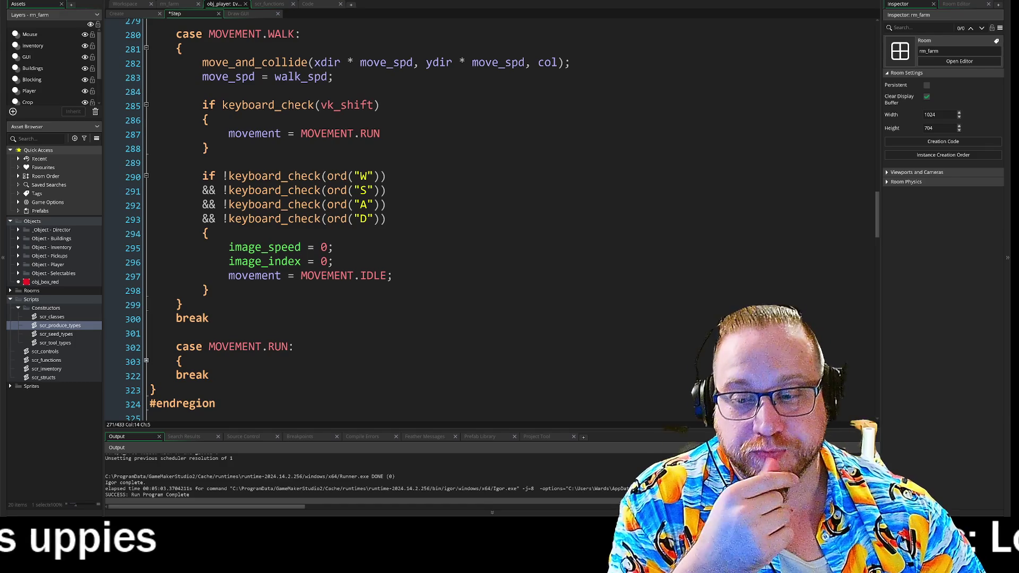
{"action": "scroll", "coordinate": [477, 212], "scroll_direction": "up", "scroll_amount": 2}
In obj_player's Create event, uncomment the Movespeeds block on lines 5–9 with Ctrl+Shift+K.
{"action": "left_click", "coordinate": [139, 14]}
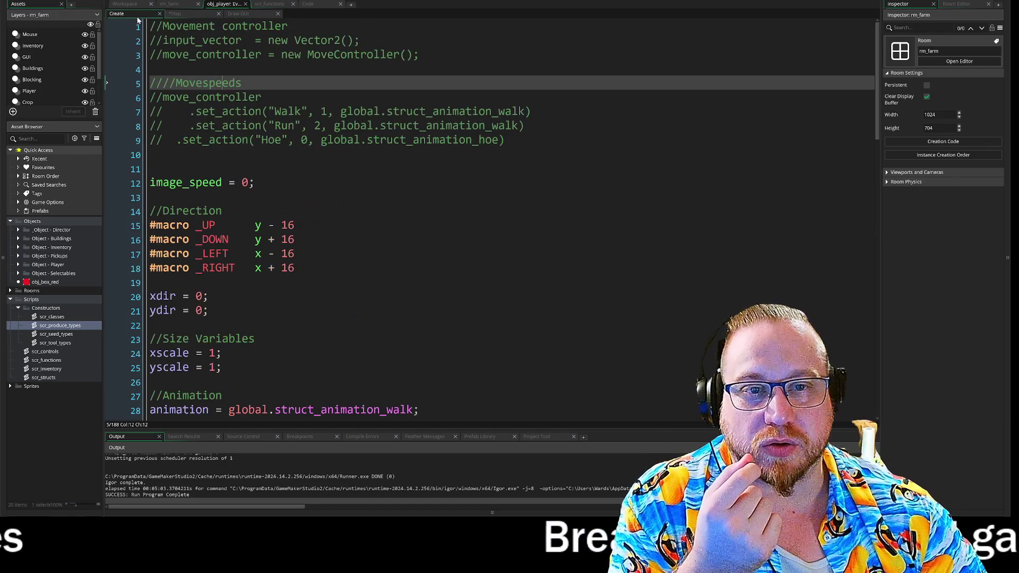
{"action": "left_click_drag", "start_coordinate": [505, 140], "coordinate": [78, 79]}
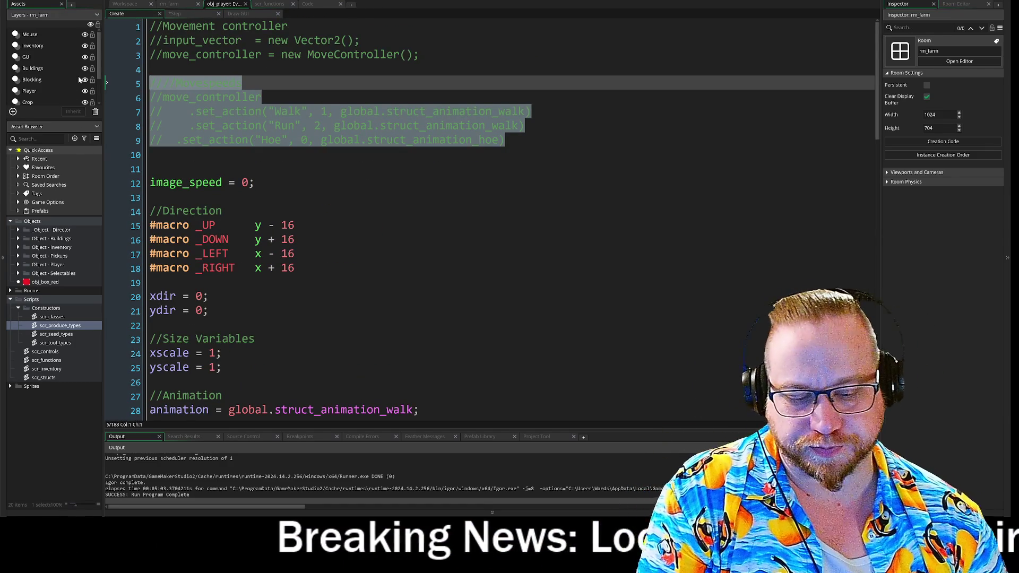
{"action": "key", "text": "ctrl+shift+k"}
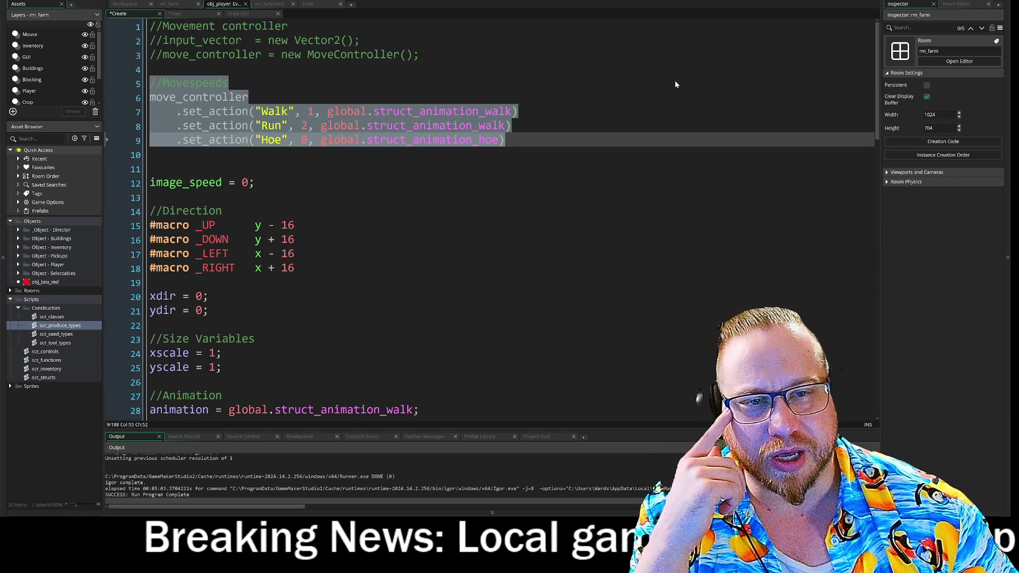
{"action": "left_click", "coordinate": [675, 85]}
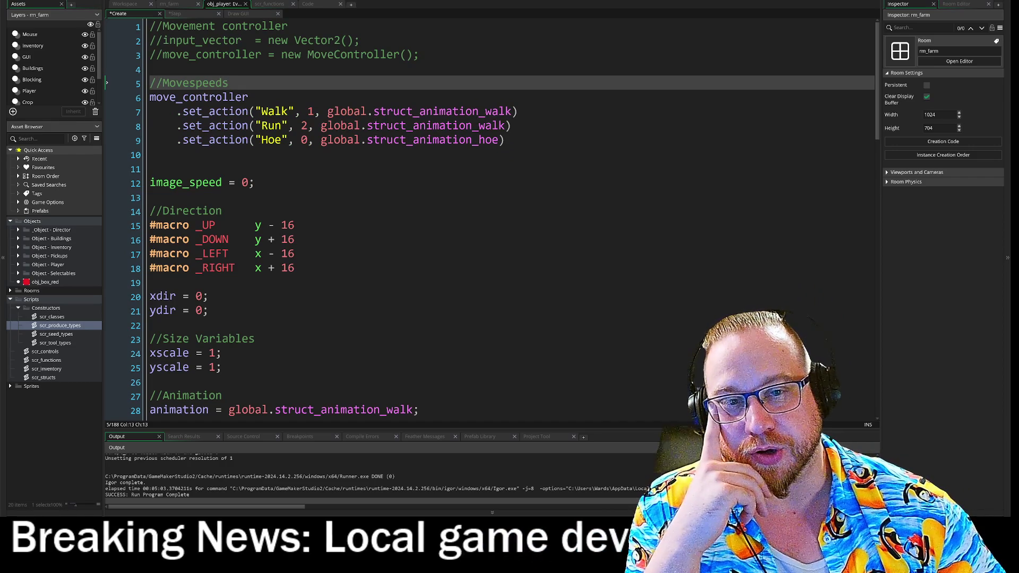
Highlight the Walk, Run and Hoe set_action calls on lines 7–9 to review them.
{"action": "left_click_drag", "start_coordinate": [196, 113], "coordinate": [521, 121]}
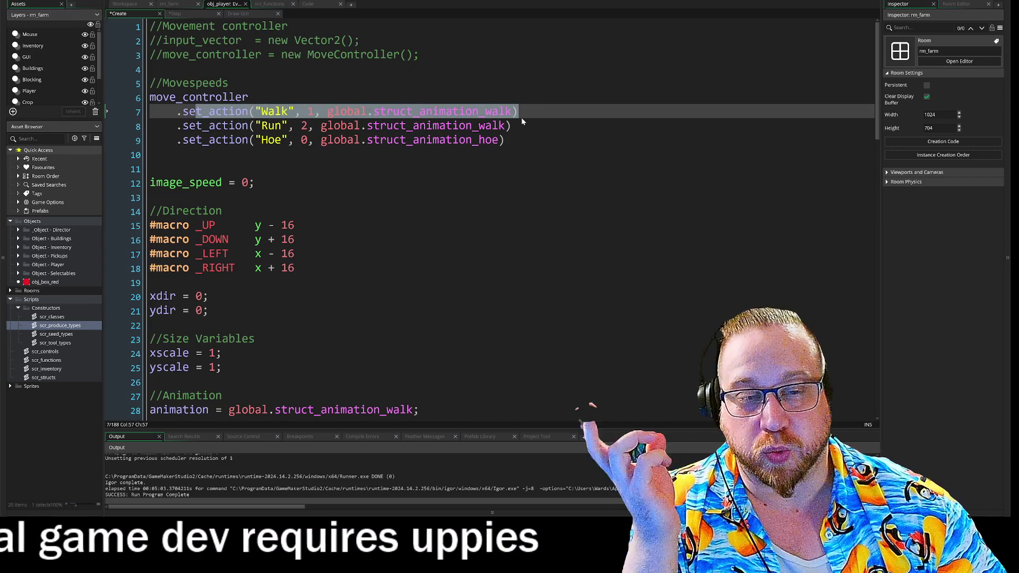
{"action": "left_click_drag", "start_coordinate": [229, 126], "coordinate": [392, 126]}
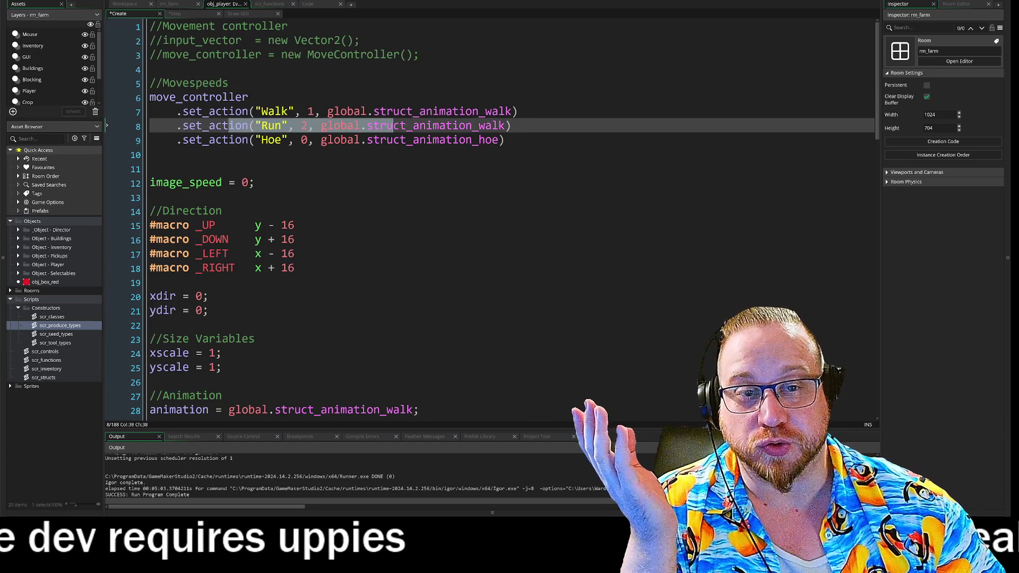
{"action": "mouse_move", "coordinate": [215, 140]}
{"action": "left_mouse_down"}
{"action": "mouse_move", "coordinate": [375, 142]}
{"action": "mouse_move", "coordinate": [285, 142]}
{"action": "left_mouse_up"}
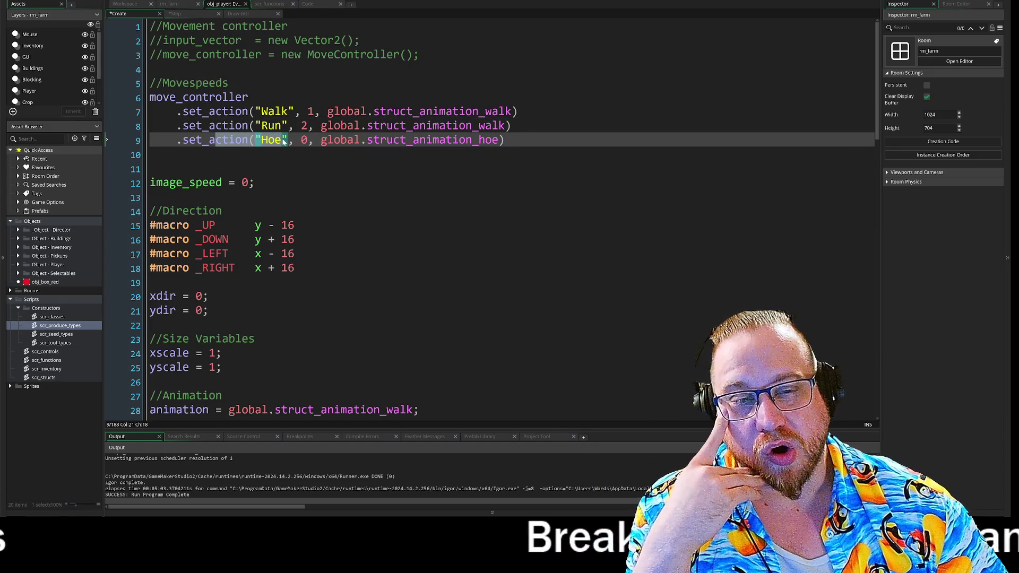
{"action": "mouse_move", "coordinate": [284, 141]}
{"action": "left_mouse_down"}
{"action": "mouse_move", "coordinate": [296, 143]}
{"action": "mouse_move", "coordinate": [300, 168]}
{"action": "mouse_move", "coordinate": [335, 144]}
{"action": "left_mouse_up"}
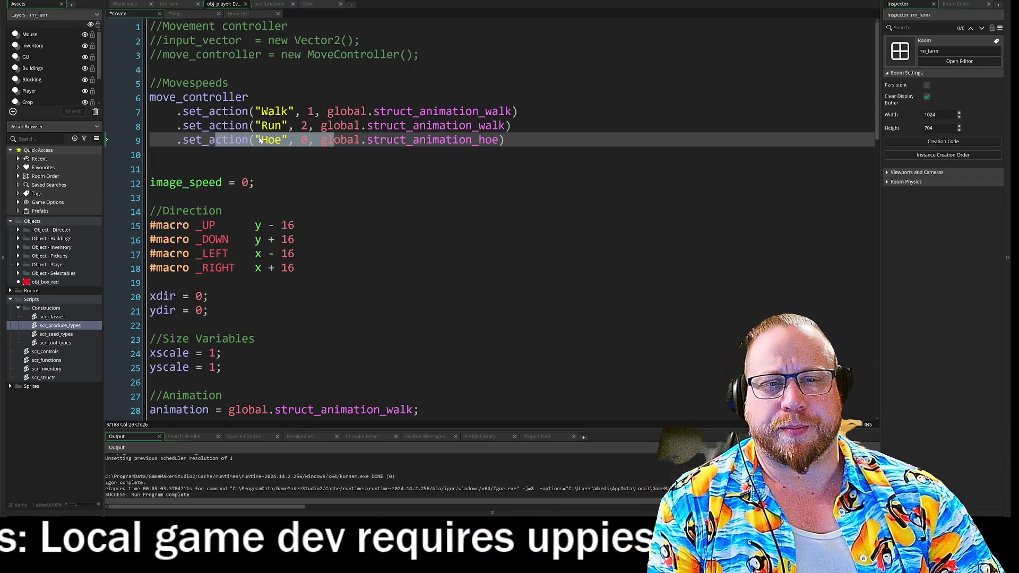
{"action": "left_click", "coordinate": [259, 141]}
{"action": "key", "text": "shift+End"}
{"action": "key", "text": "End"}
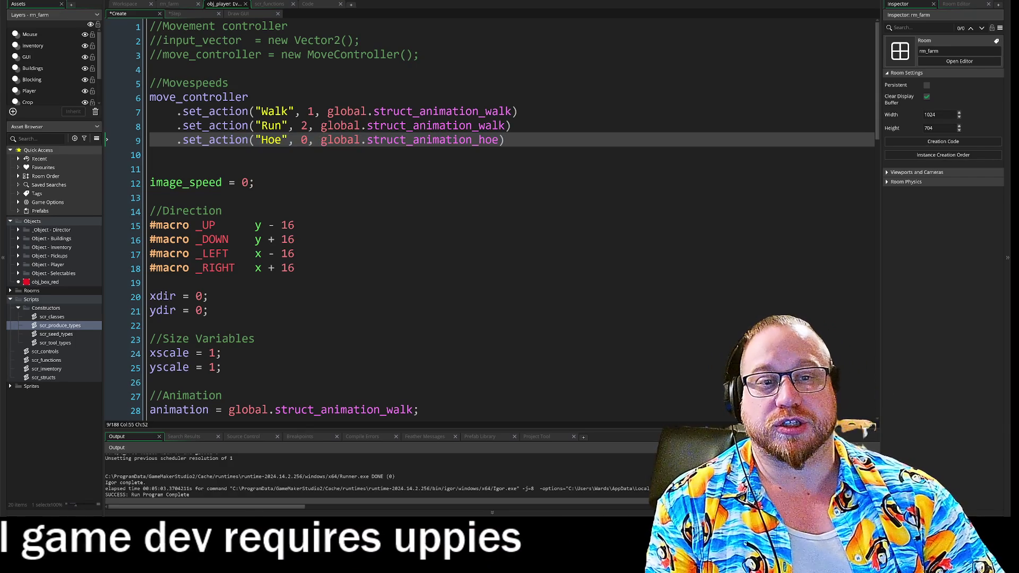
{"action": "double_click", "coordinate": [305, 142]}
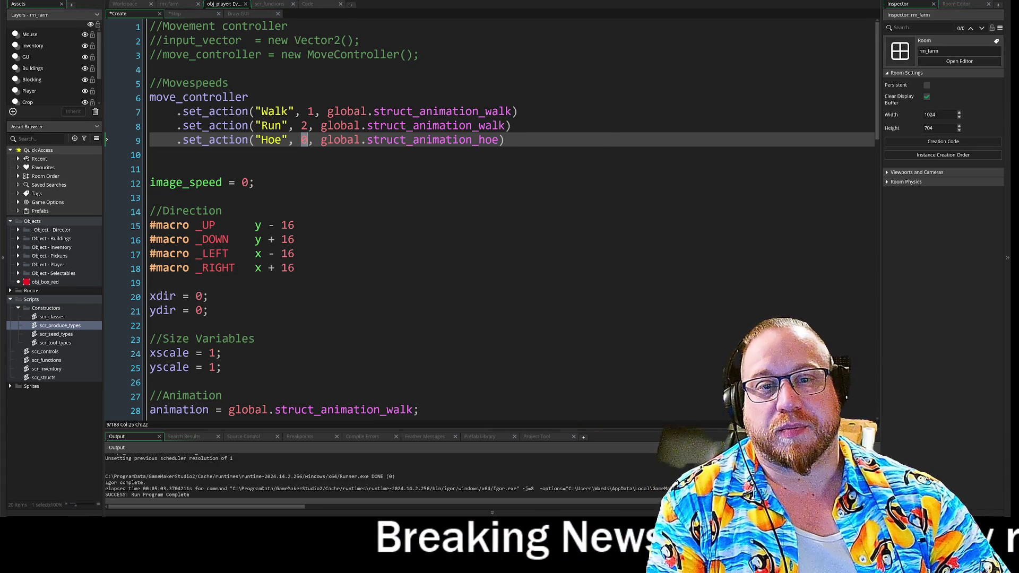
{"action": "left_click_drag", "start_coordinate": [260, 111], "coordinate": [512, 126]}
{"action": "left_click", "coordinate": [513, 126]}
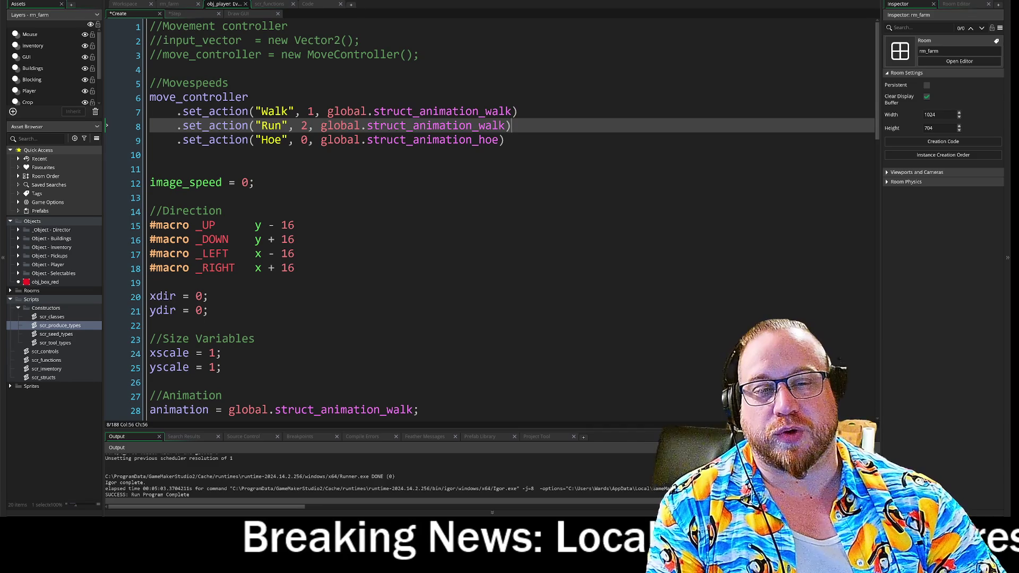
{"action": "left_click_drag", "start_coordinate": [261, 112], "coordinate": [295, 111]}
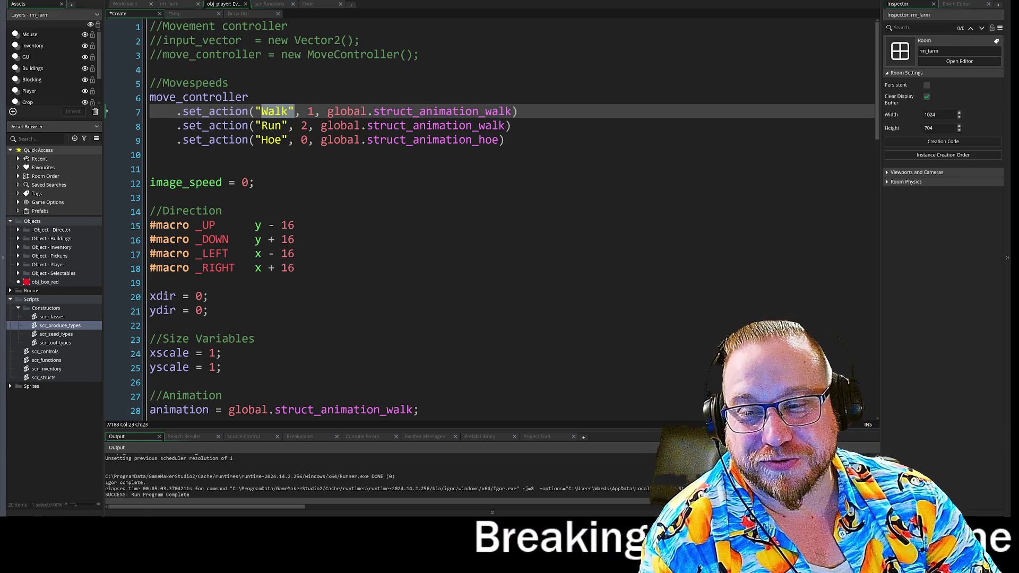
Save the project with Ctrl+S and exit GameMaker via Alt+F4, confirming the prompt.
{"action": "left_click", "coordinate": [504, 139]}
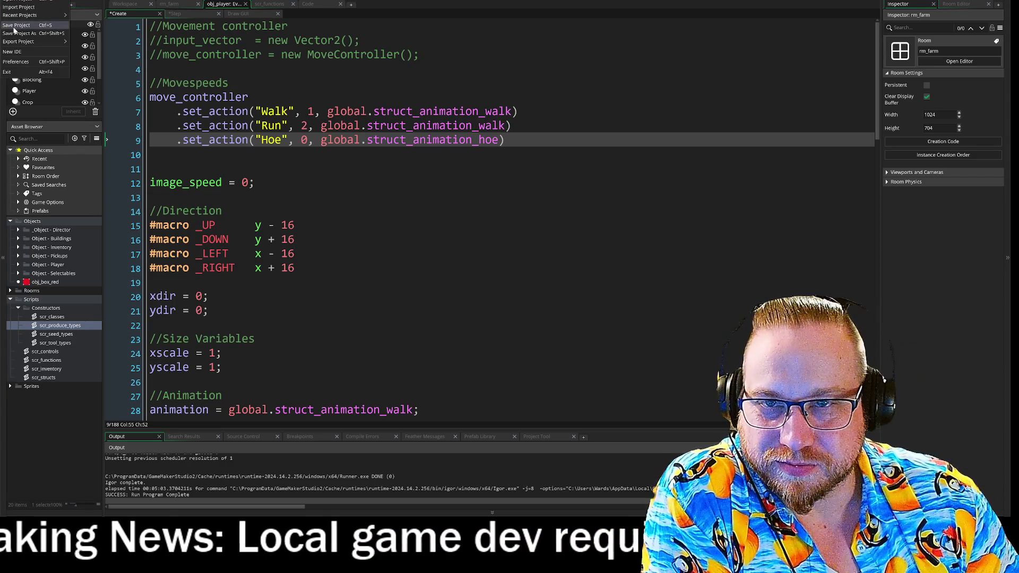
{"action": "key", "text": "ctrl+s"}
{"action": "key", "text": "alt+F4"}
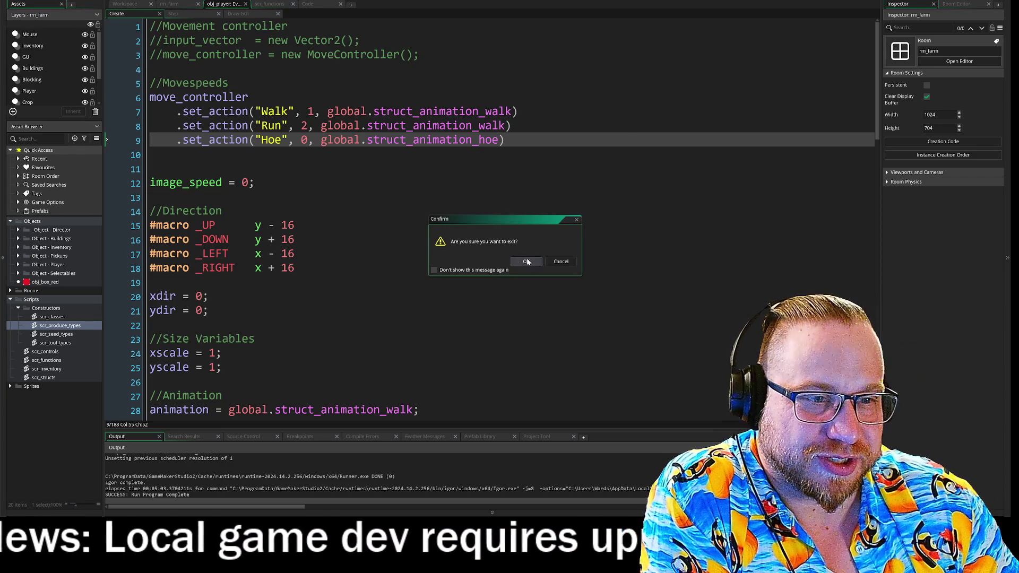
{"action": "left_click", "coordinate": [526, 262]}
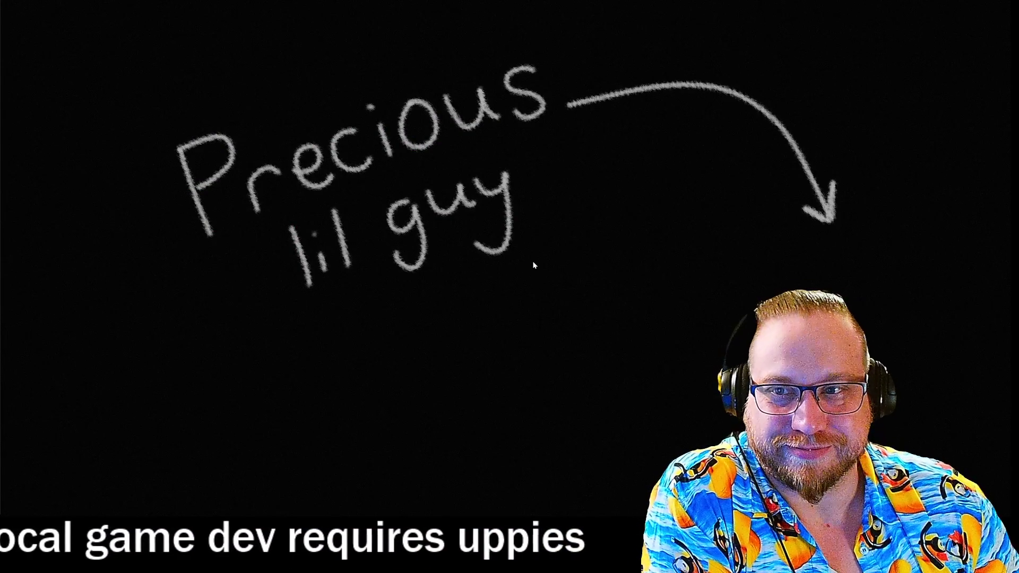